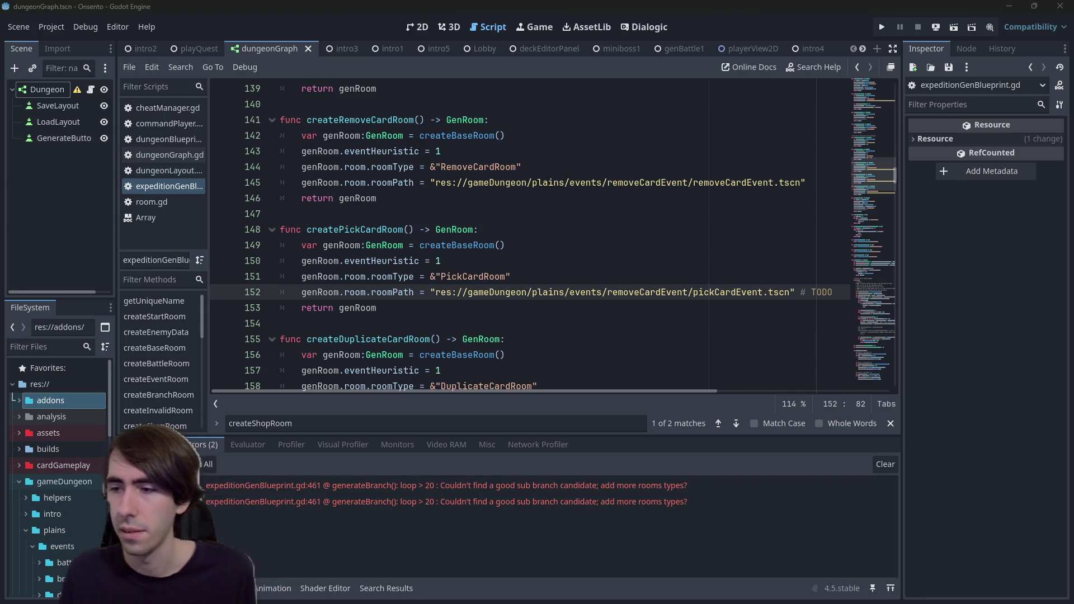
Test-run and stop the game, then locate the createPickCardRoom room-selection code.
key("alt+Tab")
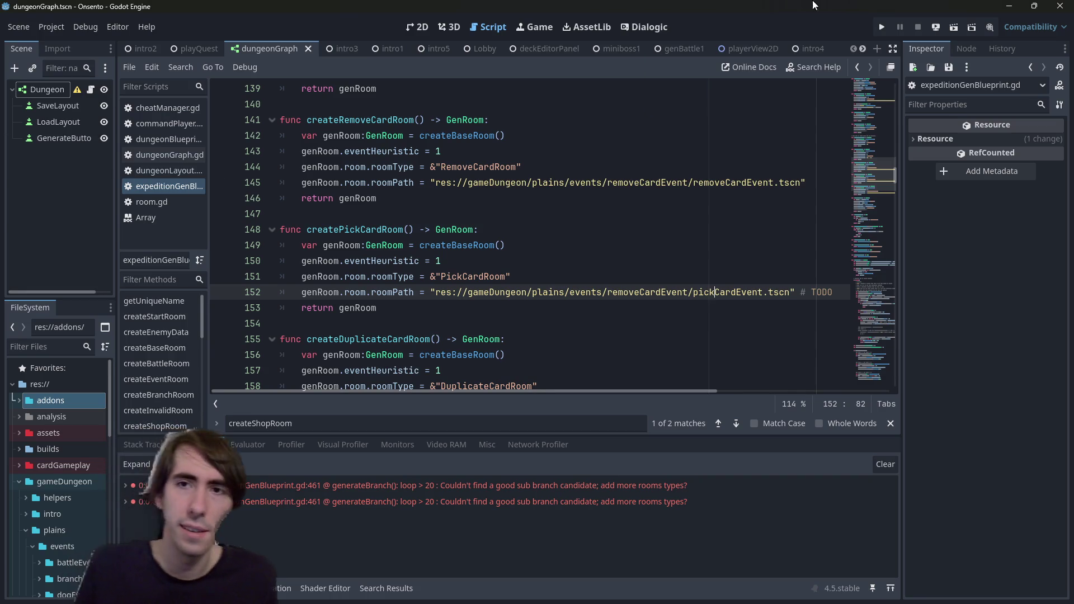
left_click(954, 26)
left_click(918, 27)
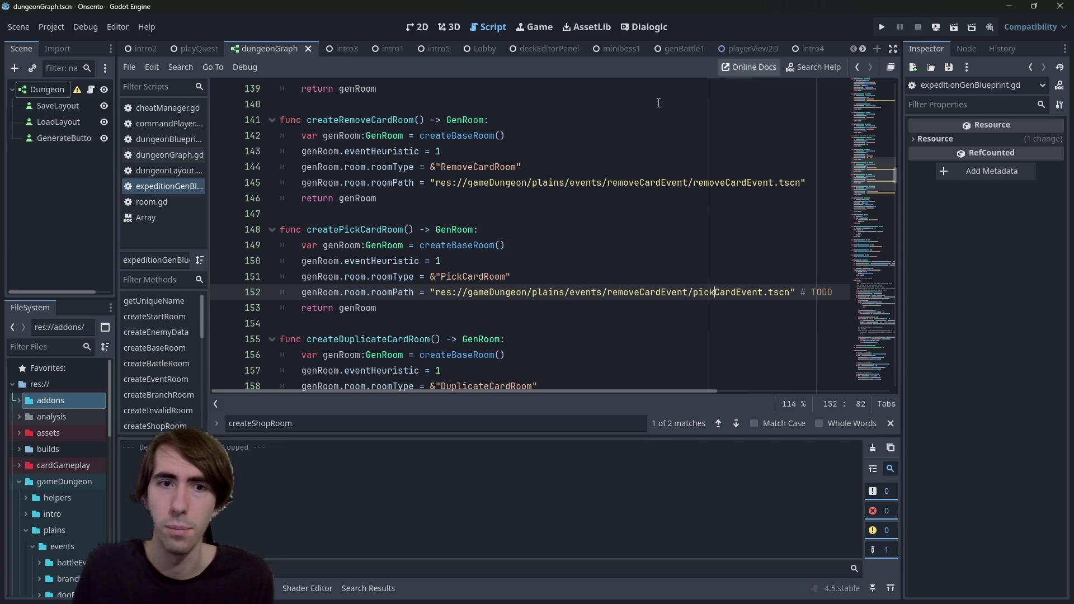
double_click(386, 230)
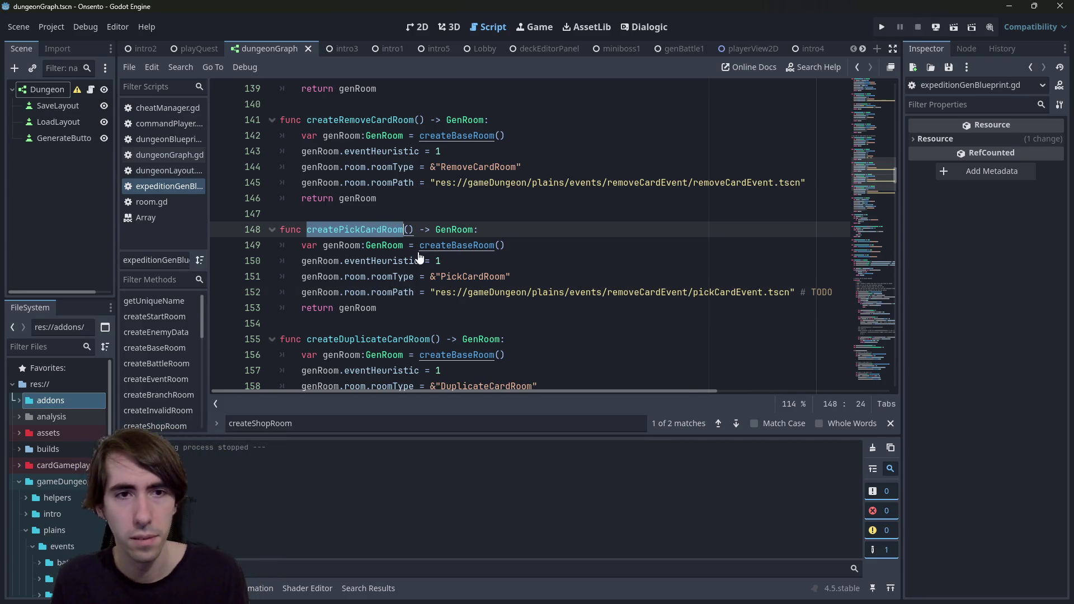
scroll(412, 250, "down", 20)
scroll(411, 233, "down", 14)
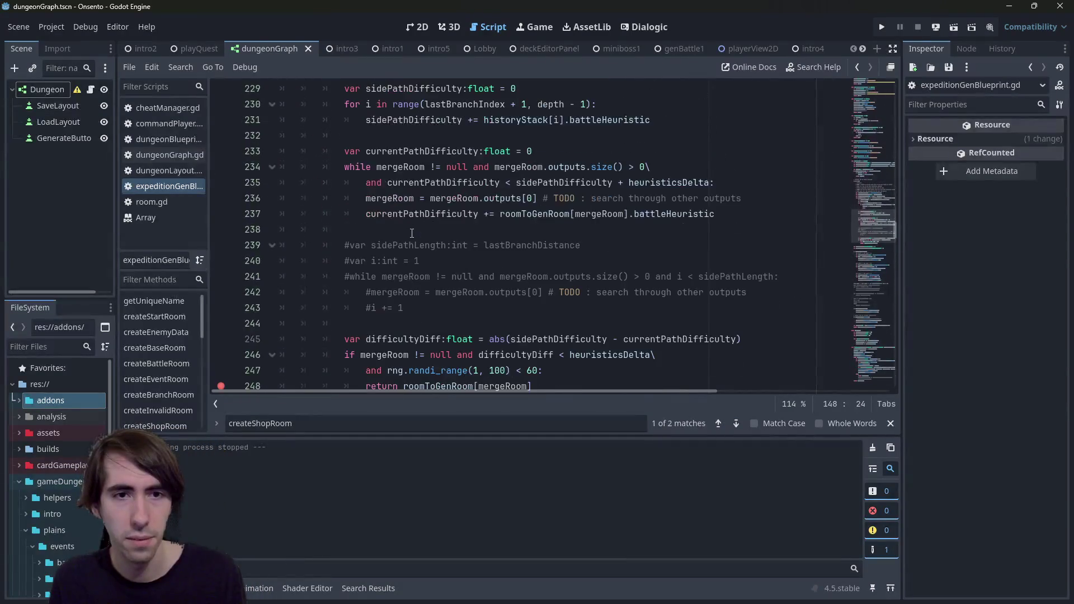
scroll(411, 234, "up", 7)
scroll(411, 233, "down", 8)
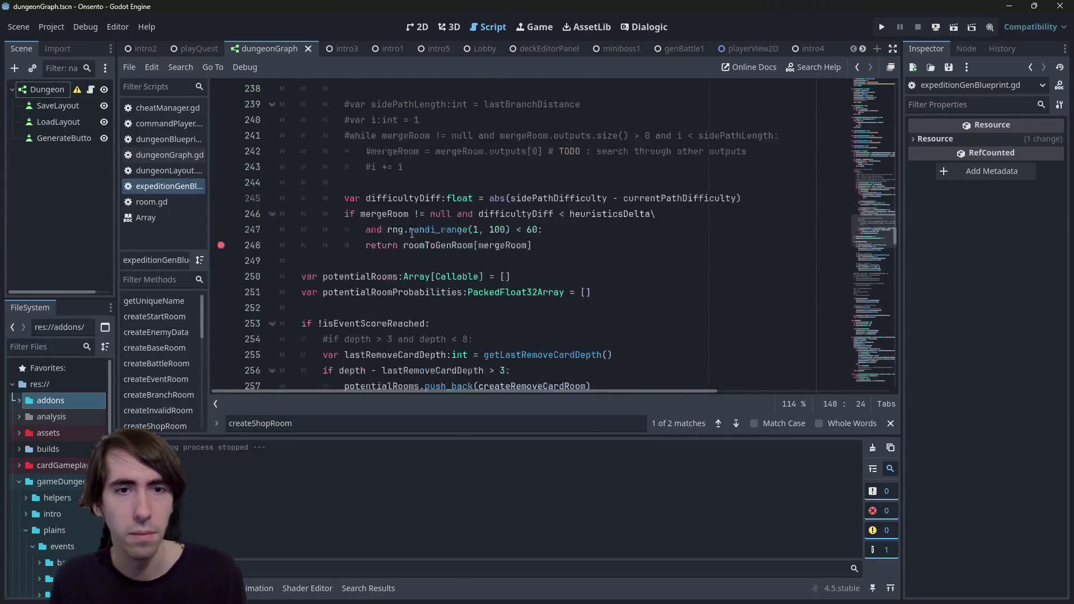
scroll(412, 234, "down", 3)
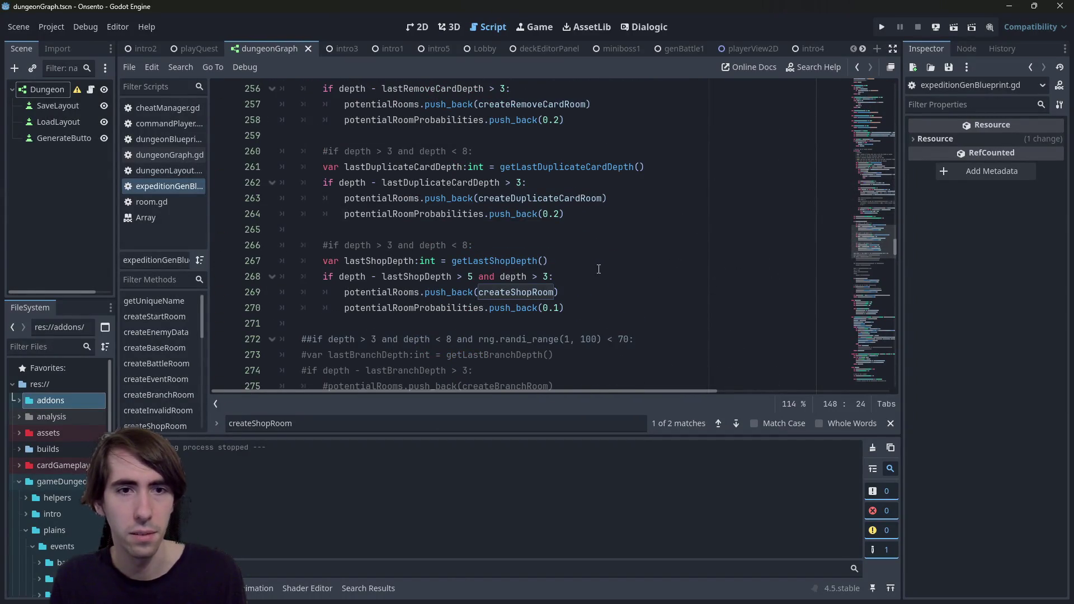
Duplicate the lastDuplicateCardDepth check below itself, renaming Duplicate to Pick in the copy.
mouse_move(583, 215)
left_mouse_down()
mouse_move(302, 151)
mouse_move(302, 167)
left_mouse_up()
key("ctrl+c")
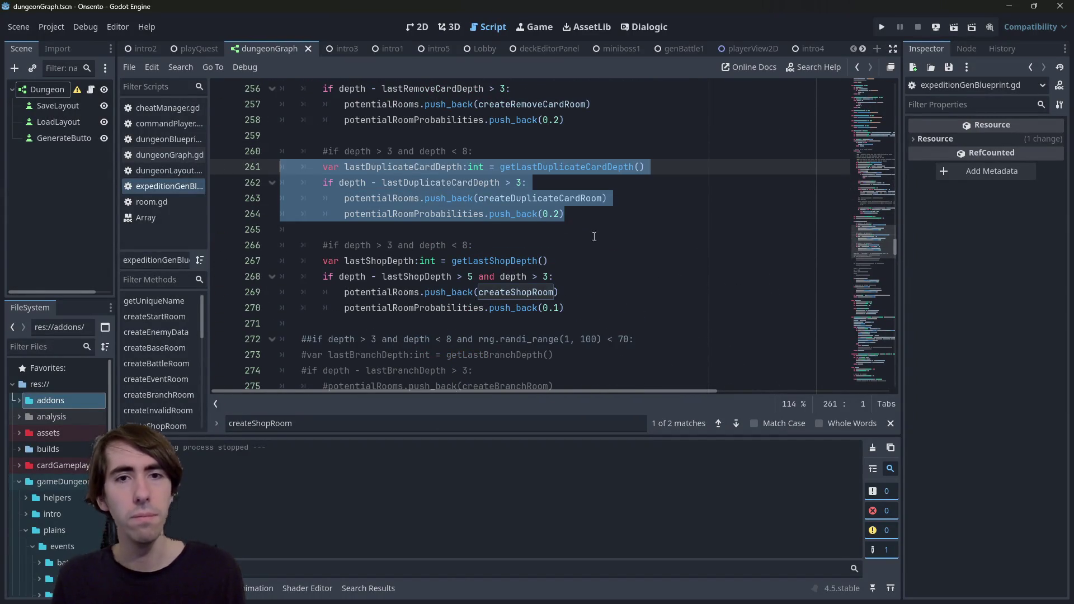
left_click(605, 229)
key("Return")
key("Return")
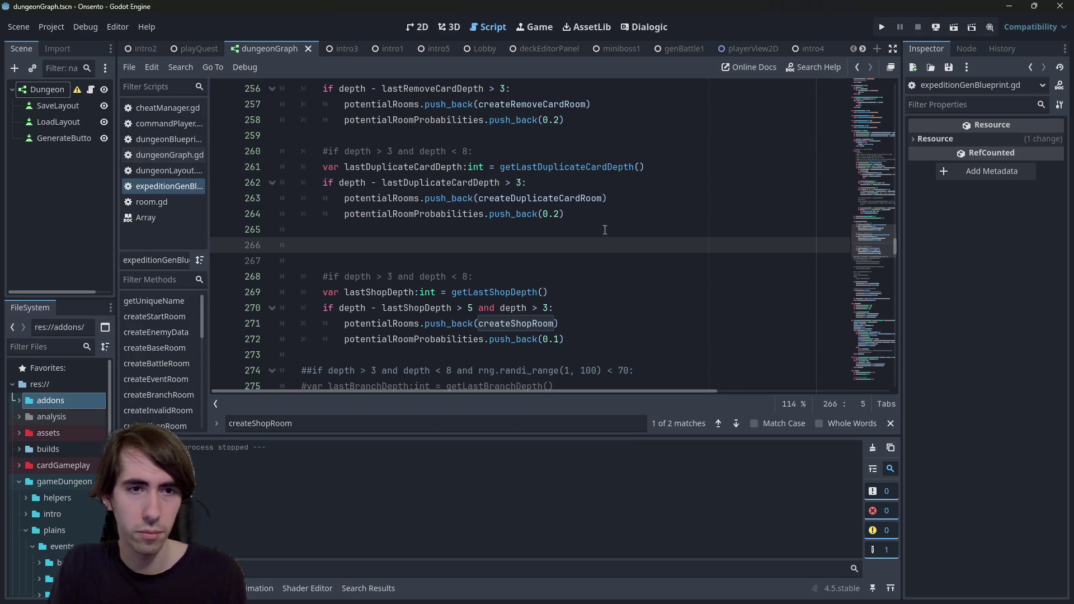
key("Up")
key("ctrl+v")
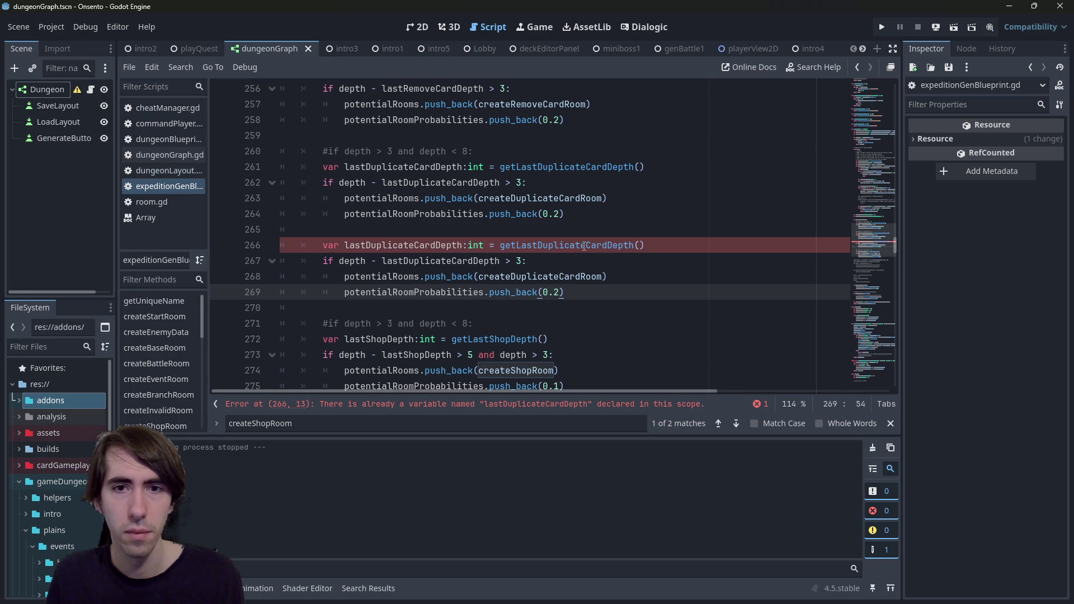
left_click_drag(583, 245, 526, 245)
left_click_drag(366, 245, 414, 245)
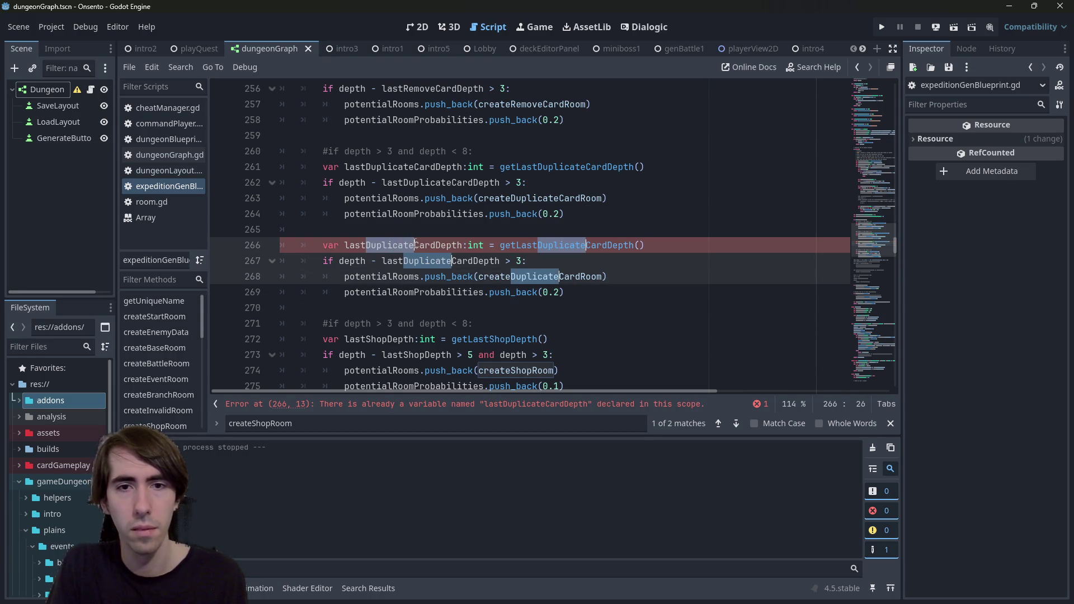
type("Pick")
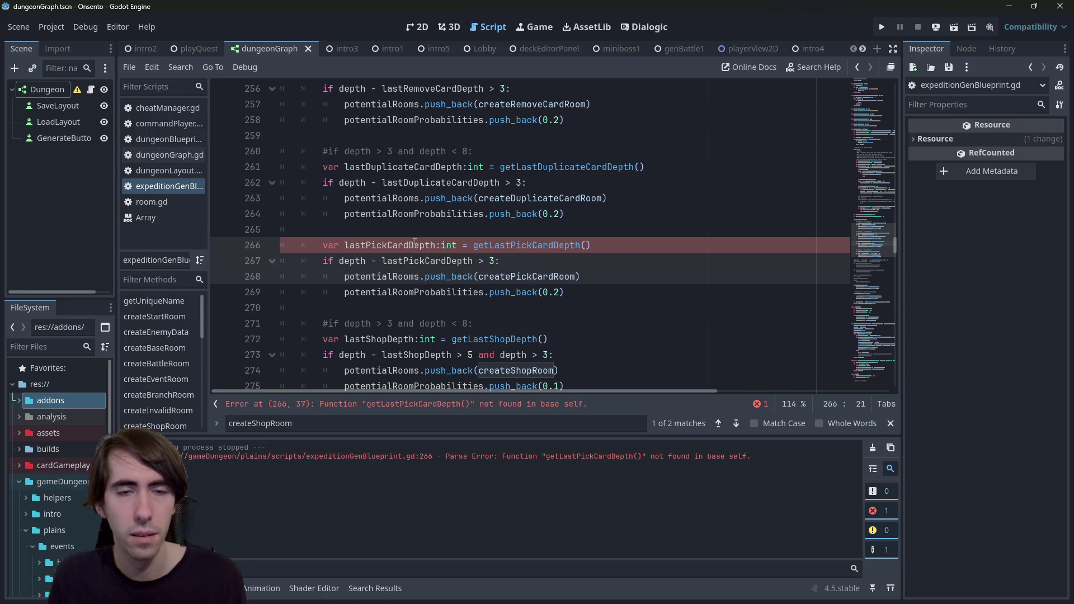
left_click(410, 247)
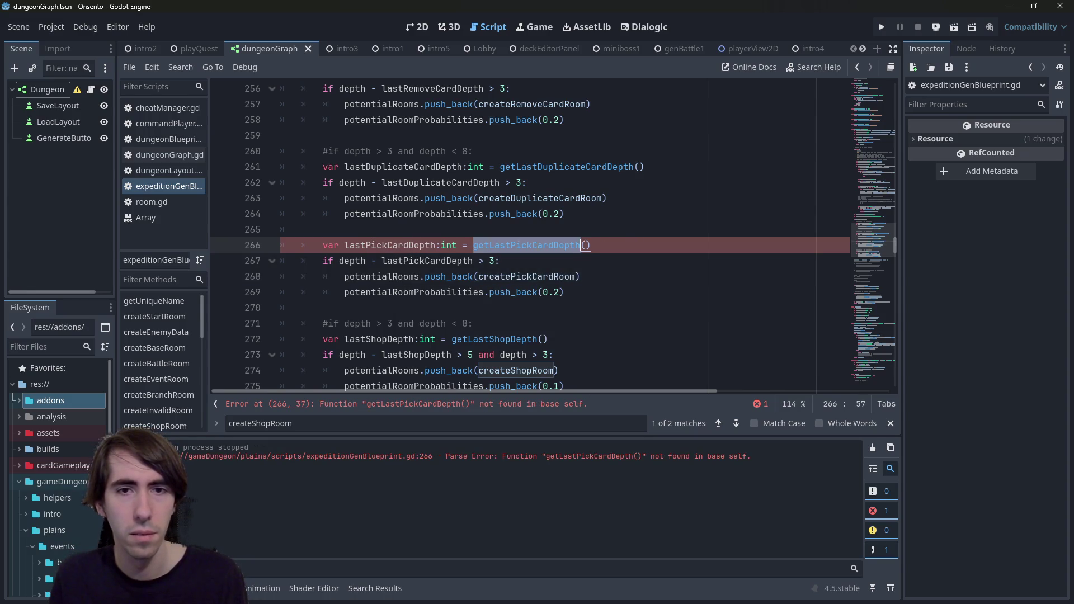
left_click(577, 170, "ctrl")
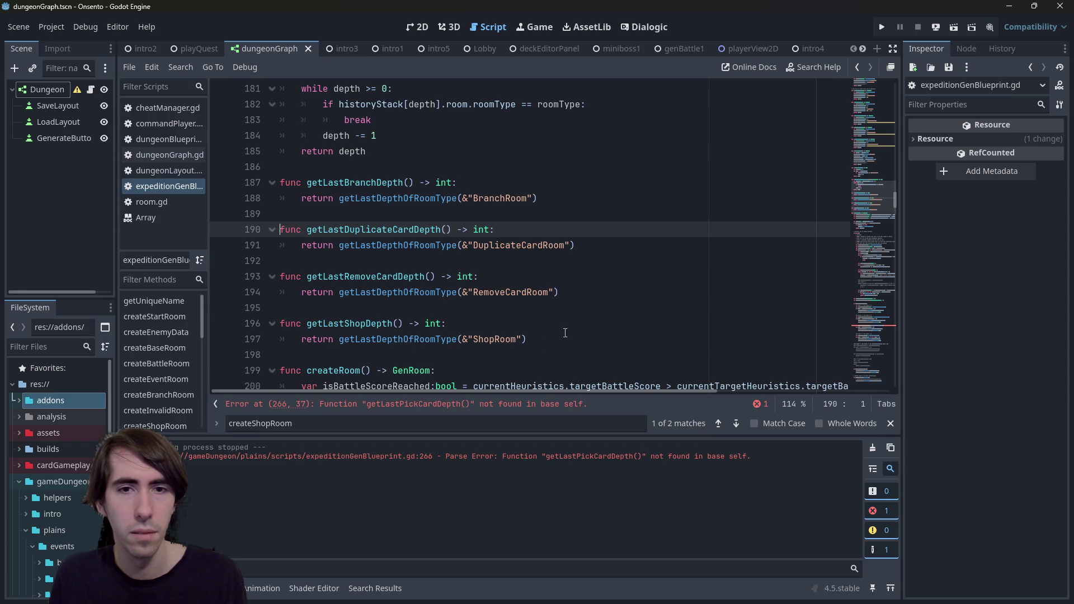
Copy getLastRemoveCardDepth into a new getLastPickCardDepth that returns the PickCardRoom depth.
left_click_drag(561, 292, 206, 273)
key("ctrl+c")
left_click(600, 305)
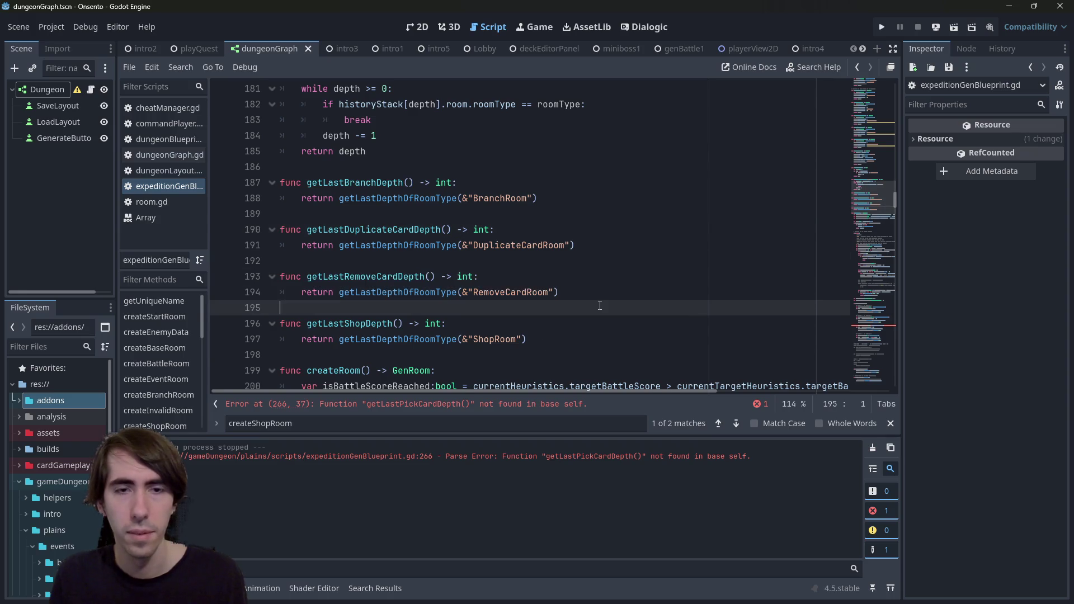
key("Return")
key("ctrl+v")
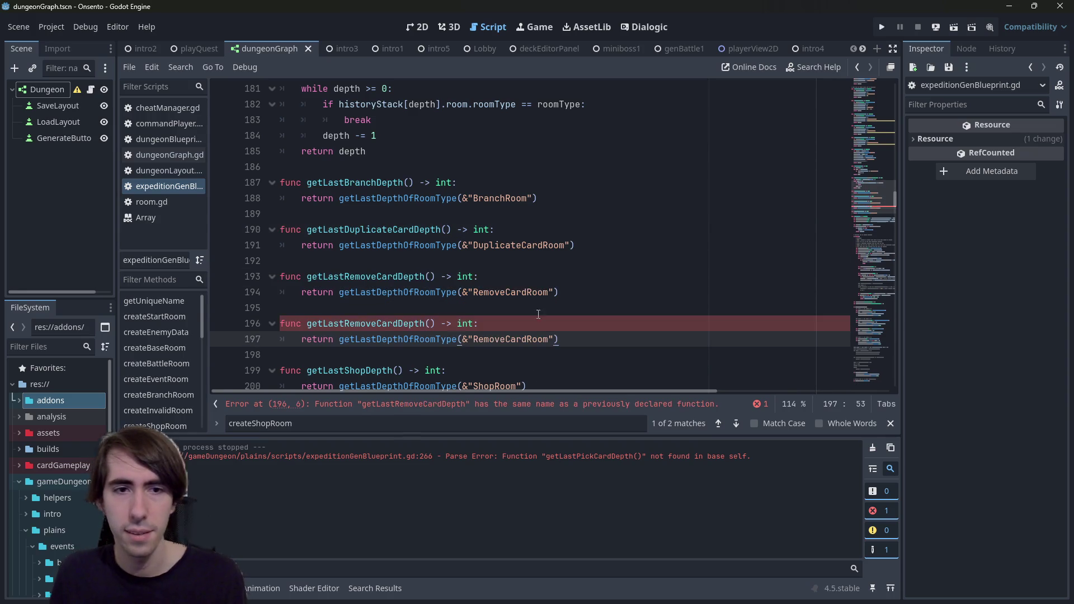
left_click(345, 323)
left_click_drag(345, 323, 378, 324)
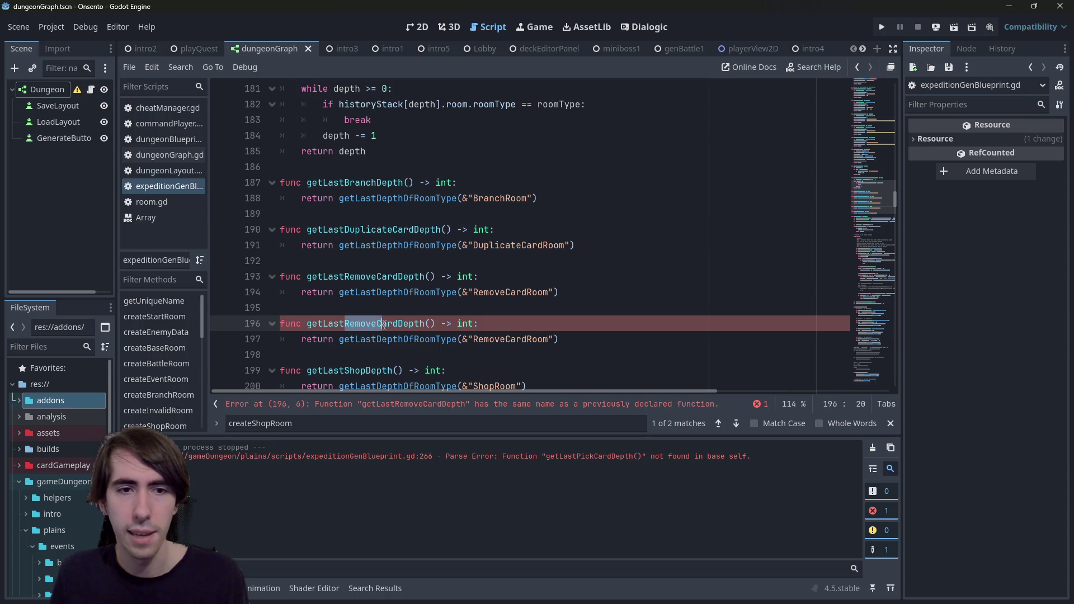
type("PickCardDe")
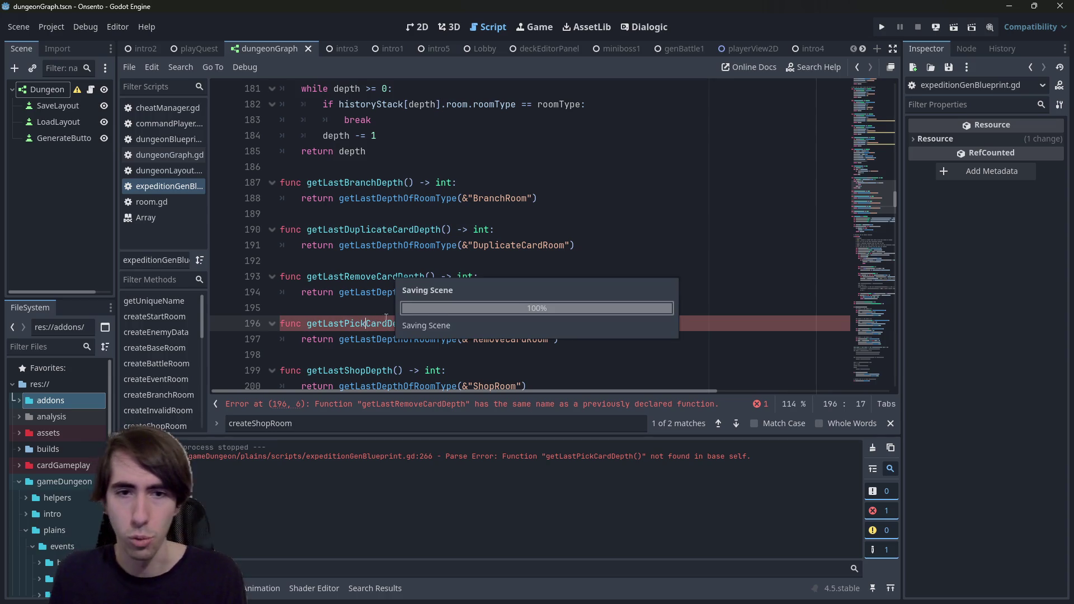
key("Down")
key("Delete")
key("Delete")
key("Delete")
type("Pick")
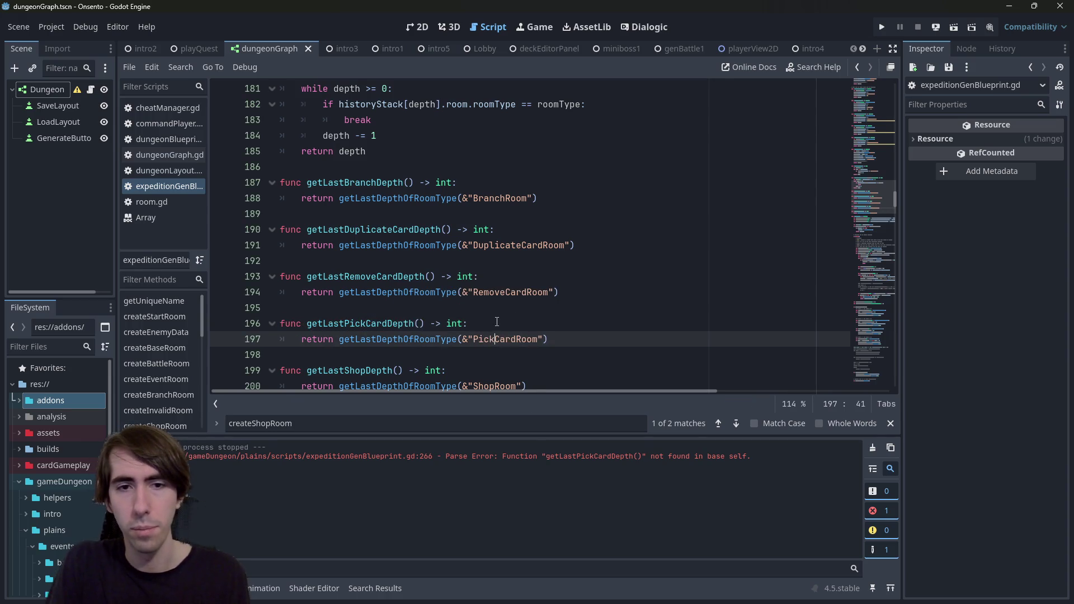
Search the script for PickCardRoom uses and save the script.
key("ctrl+shift+Right")
key("ctrl+f")
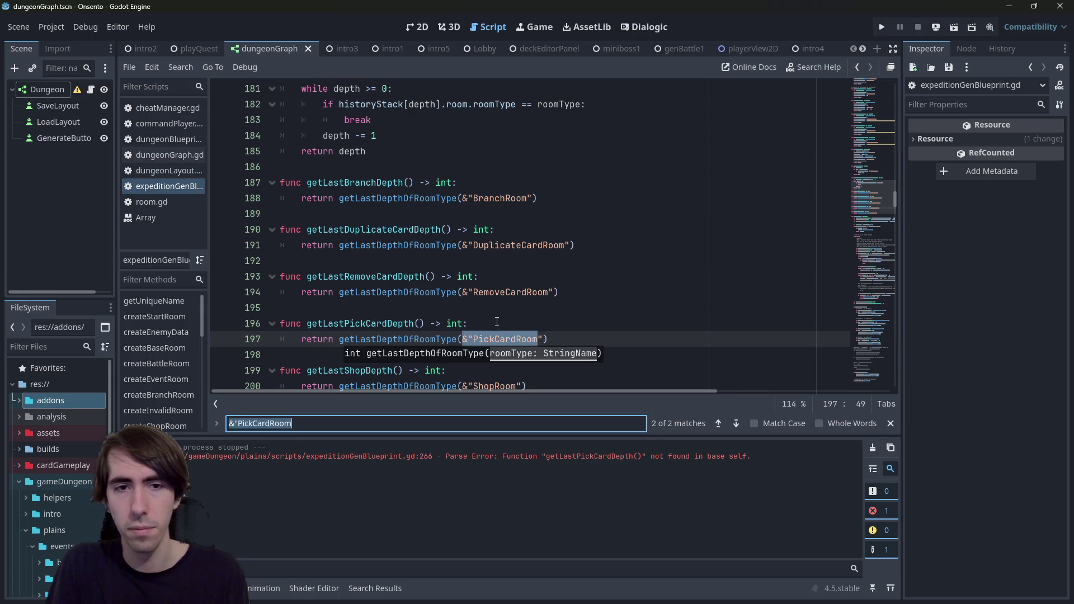
key("Return")
key("Return")
key("Escape")
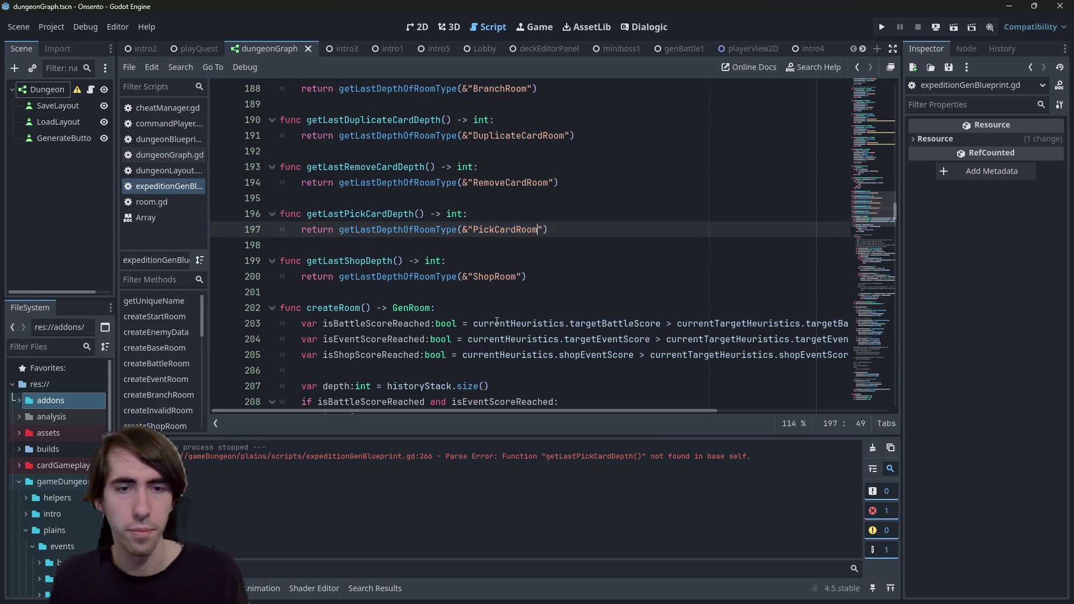
key("ctrl+s")
Check the getLastPickCardDepth call on line 269 and run the dungeon graph scene.
scroll(606, 210, "down", 5)
scroll(606, 210, "down", 10)
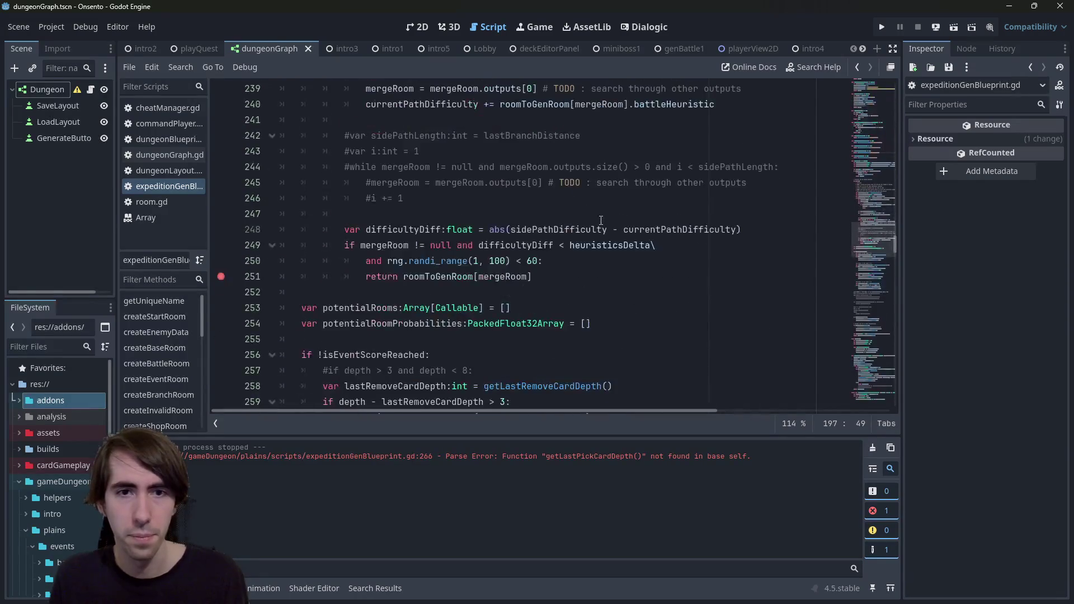
scroll(581, 252, "up", 4)
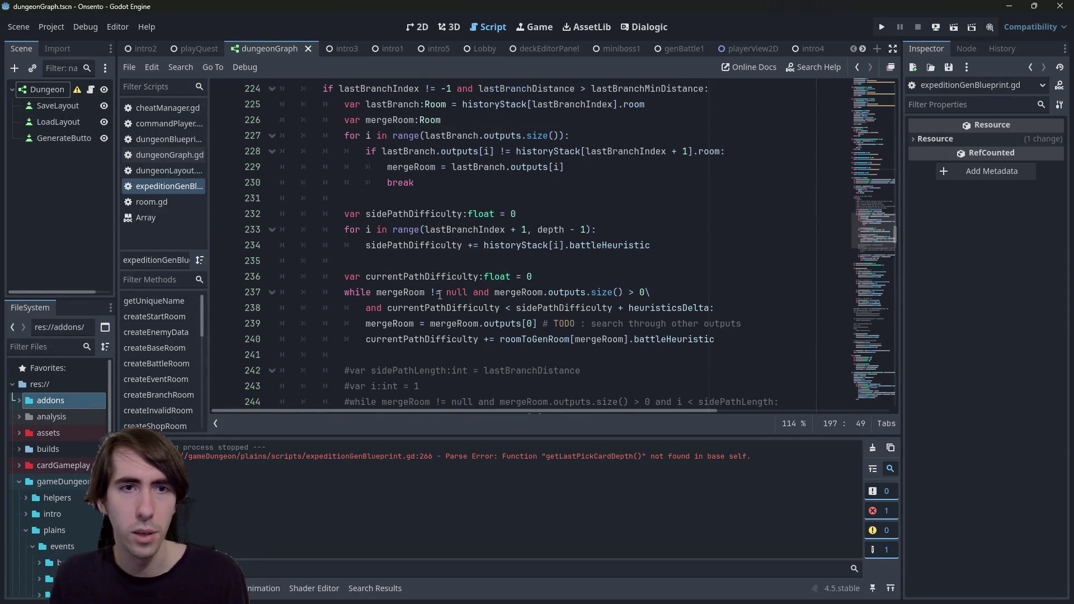
scroll(543, 265, "up", 2)
scroll(440, 295, "down", 10)
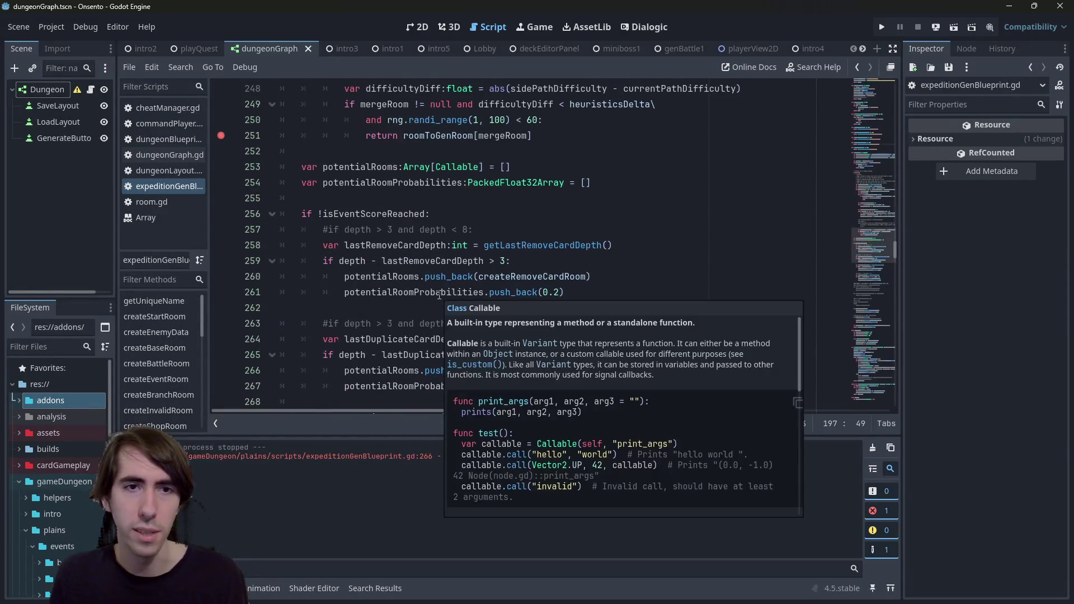
scroll(439, 295, "down", 3)
left_click(605, 276)
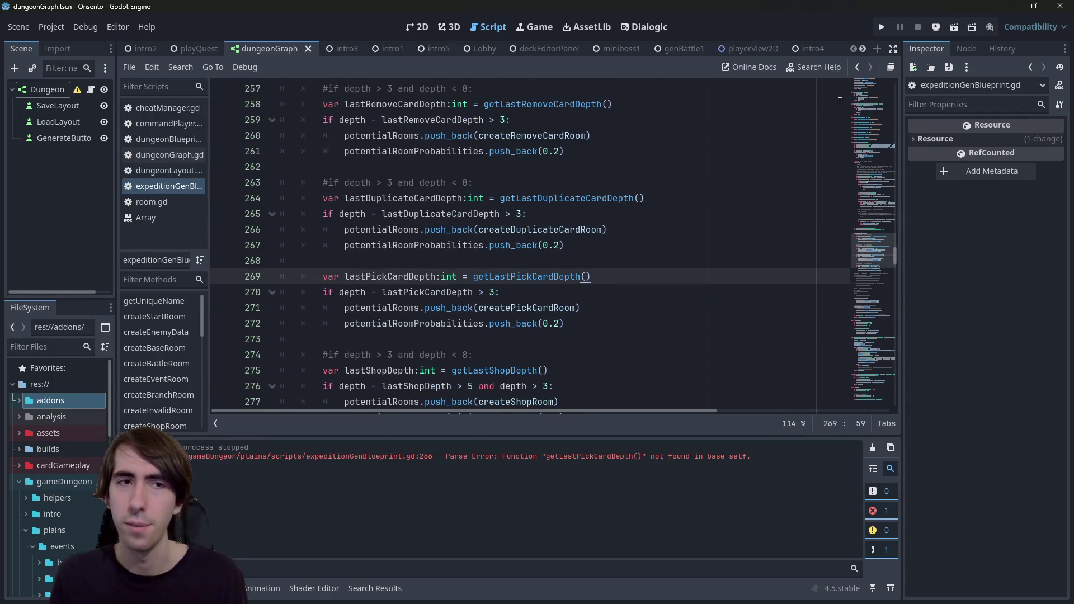
left_click(955, 27)
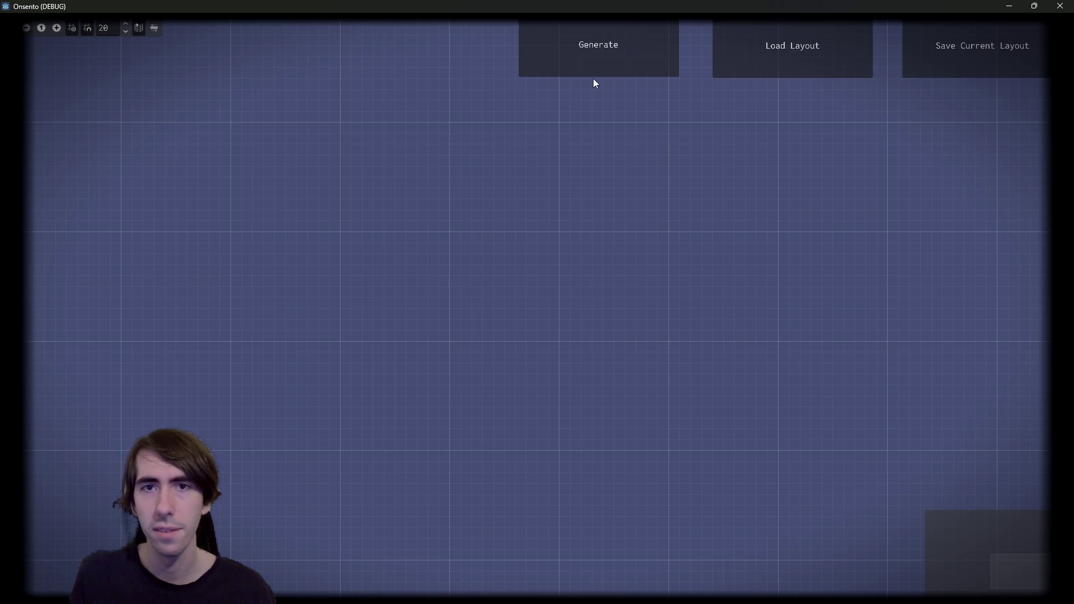
Generate a new dungeon graph and box-select the RemoveCardRoom, DuplicateCardRoom and PickCardRoom nodes.
left_click(599, 66)
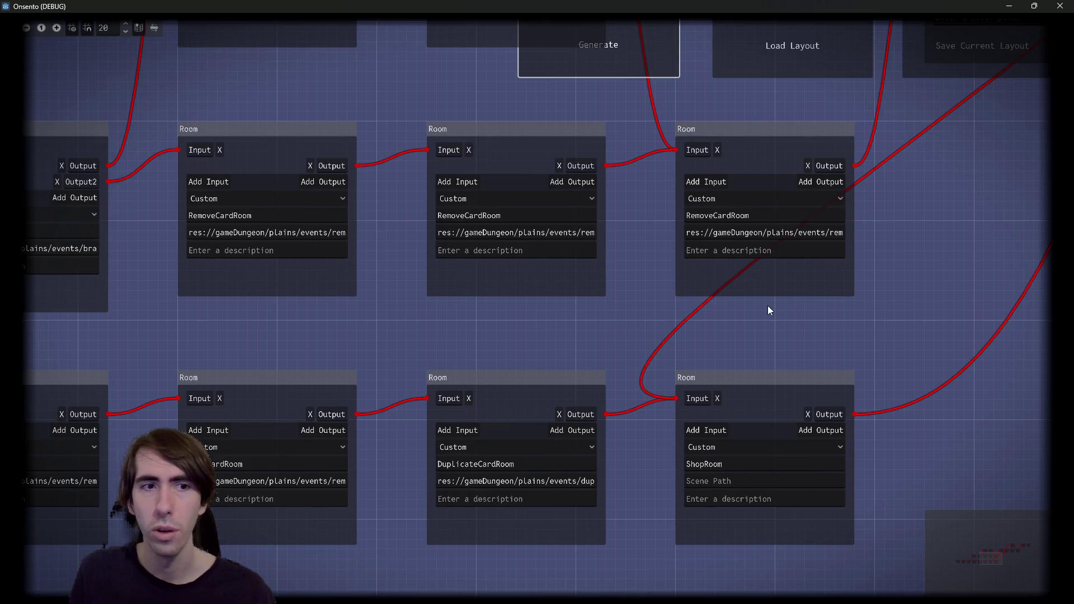
mouse_move(768, 306)
left_mouse_down()
mouse_move(146, 180)
mouse_move(241, 178)
left_mouse_up()
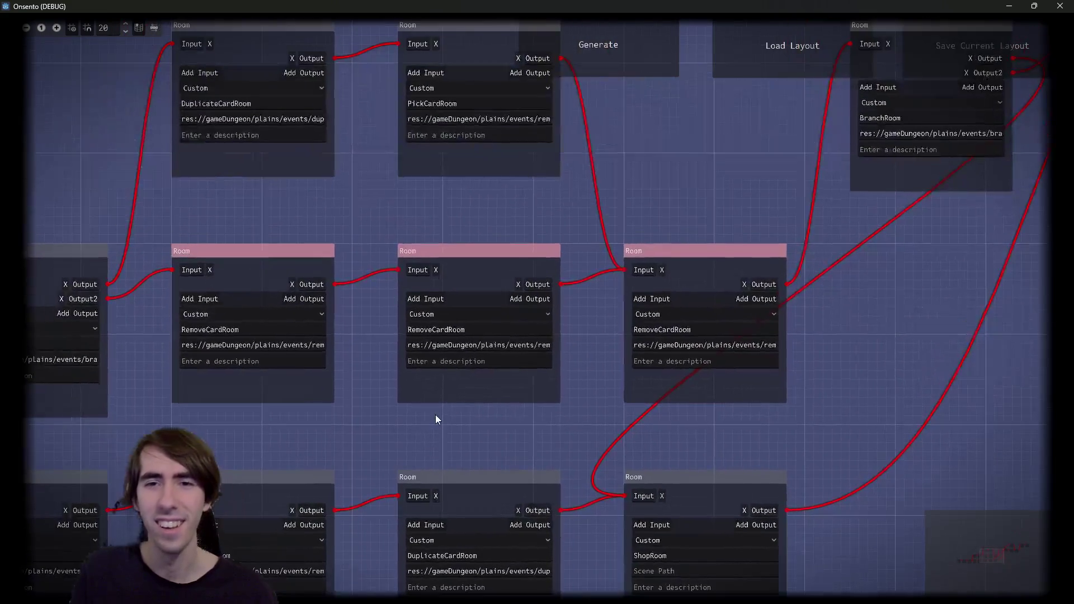
mouse_move(469, 432)
left_mouse_down()
mouse_move(261, 312)
mouse_move(253, 297)
left_mouse_up()
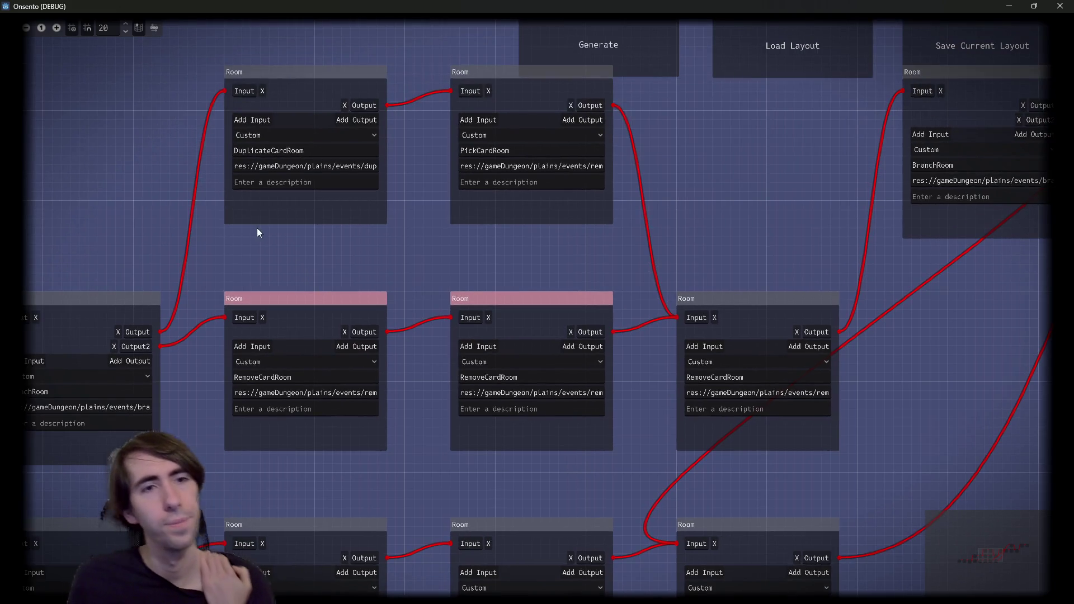
mouse_move(258, 230)
left_mouse_down()
mouse_move(500, 197)
mouse_move(554, 173)
left_mouse_up()
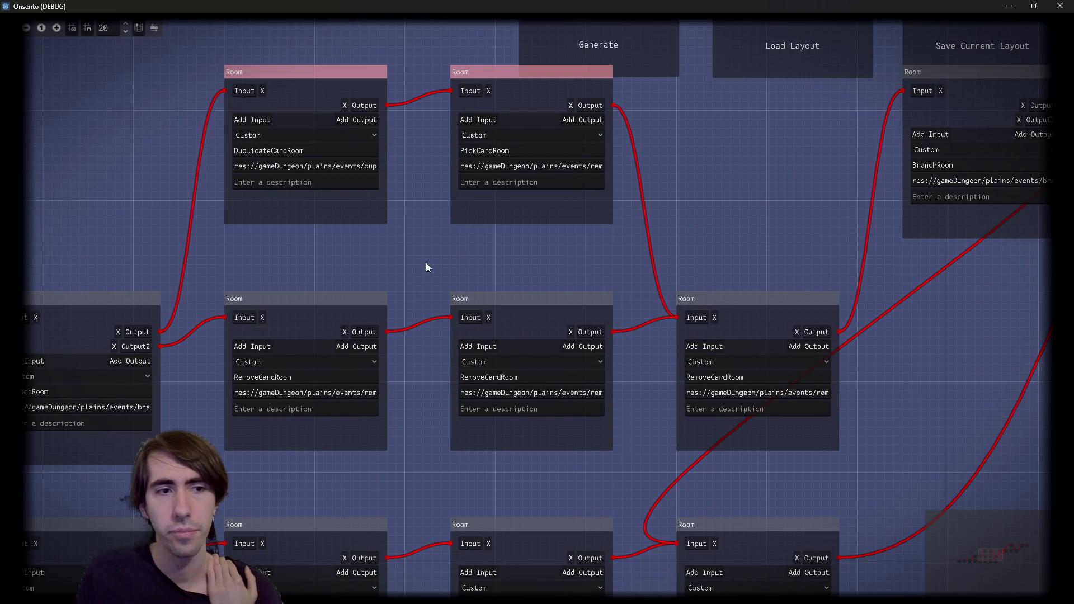
Pan across the graph to the BattleRoom and BranchRoom rows and reselect the PickCardRoom nodes.
mouse_move(427, 269)
left_mouse_down()
mouse_move(671, 249)
mouse_move(421, 262)
mouse_move(811, 224)
left_mouse_up()
scroll(421, 263, "down", 1)
left_click_drag(412, 240, 724, 139)
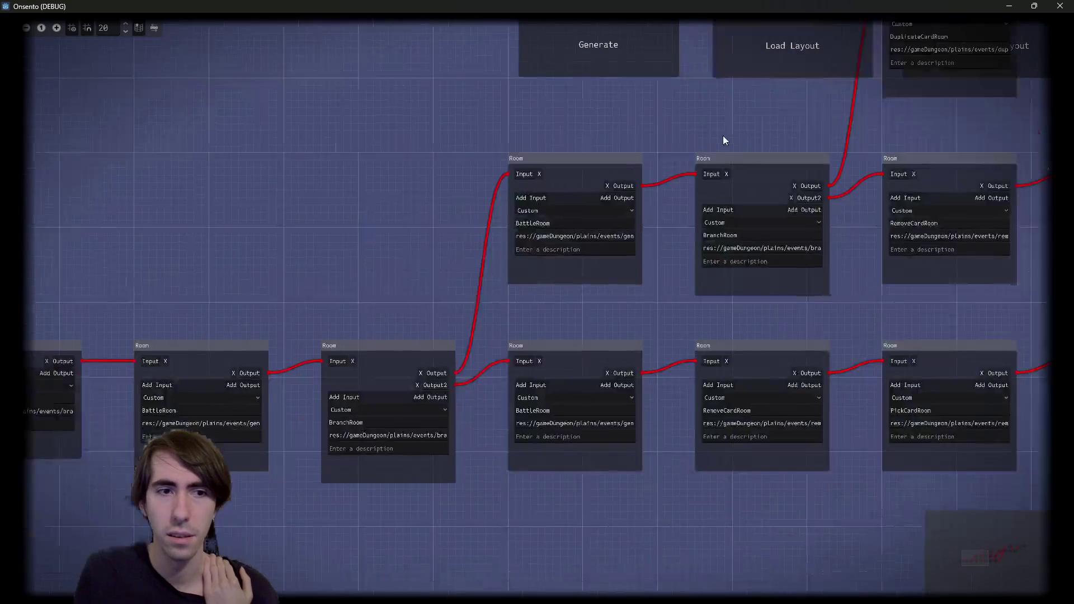
scroll(501, 437, "up", 2)
mouse_move(502, 438)
left_mouse_down()
mouse_move(674, 428)
mouse_move(533, 337)
mouse_move(328, 403)
mouse_move(478, 240)
mouse_move(364, 338)
left_mouse_up()
mouse_move(365, 378)
left_mouse_down()
mouse_move(446, 329)
mouse_move(678, 260)
left_mouse_up()
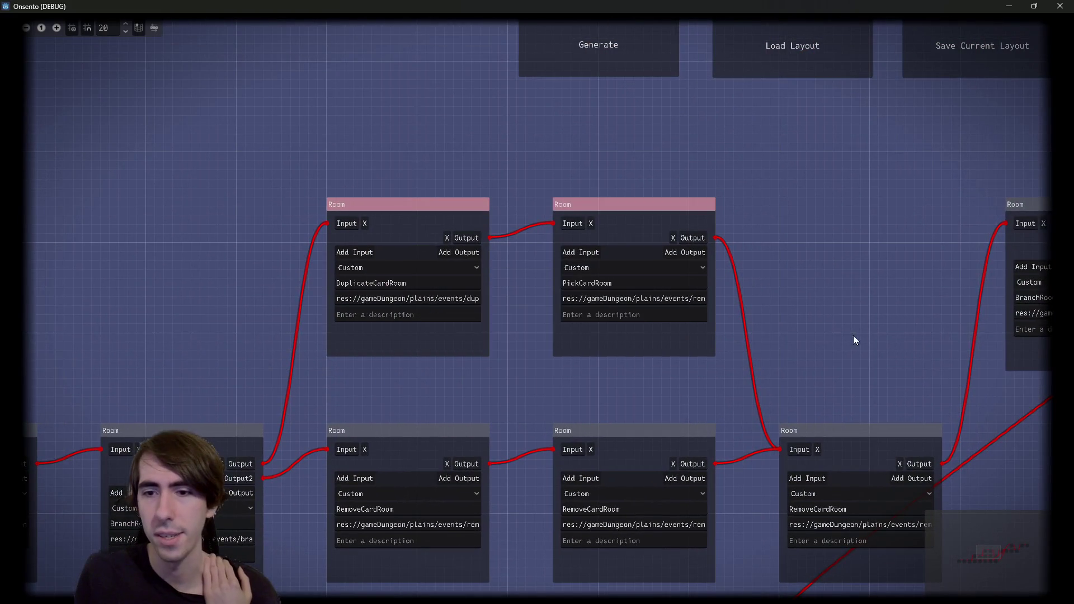
left_click_drag(854, 335, 509, 206)
left_click(549, 383)
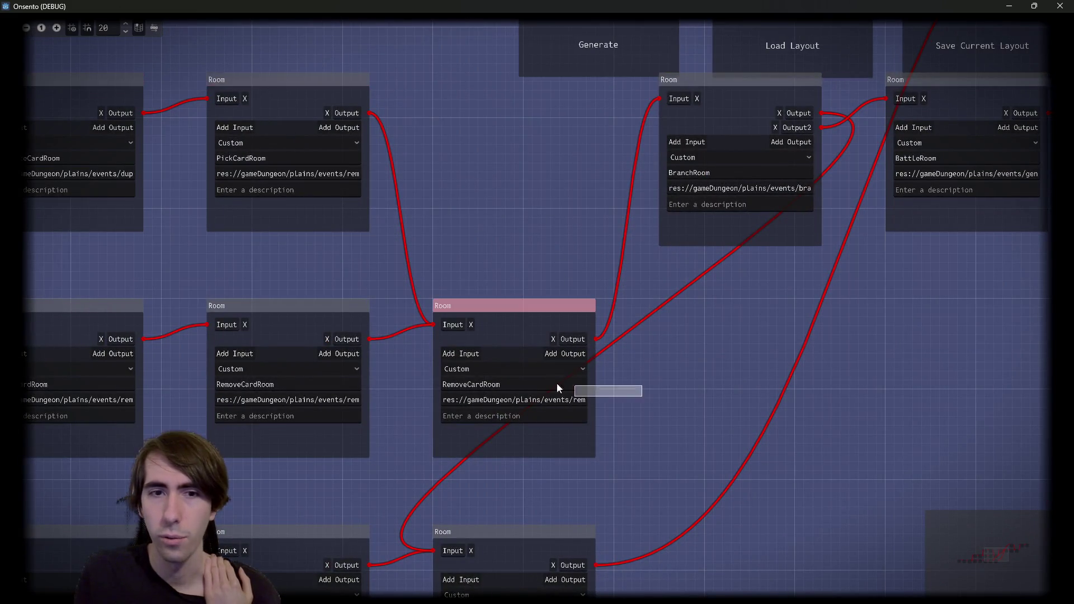
mouse_move(549, 383)
left_mouse_down()
mouse_move(291, 482)
mouse_move(464, 396)
mouse_move(418, 420)
left_mouse_up()
Move the BattleRoom and BranchRoom nodes lower and centre the view on BranchRoom.
mouse_move(478, 267)
left_mouse_down()
mouse_move(470, 381)
mouse_move(505, 338)
mouse_move(492, 342)
left_mouse_up()
mouse_move(313, 266)
left_mouse_down()
mouse_move(313, 452)
mouse_move(306, 379)
left_mouse_up()
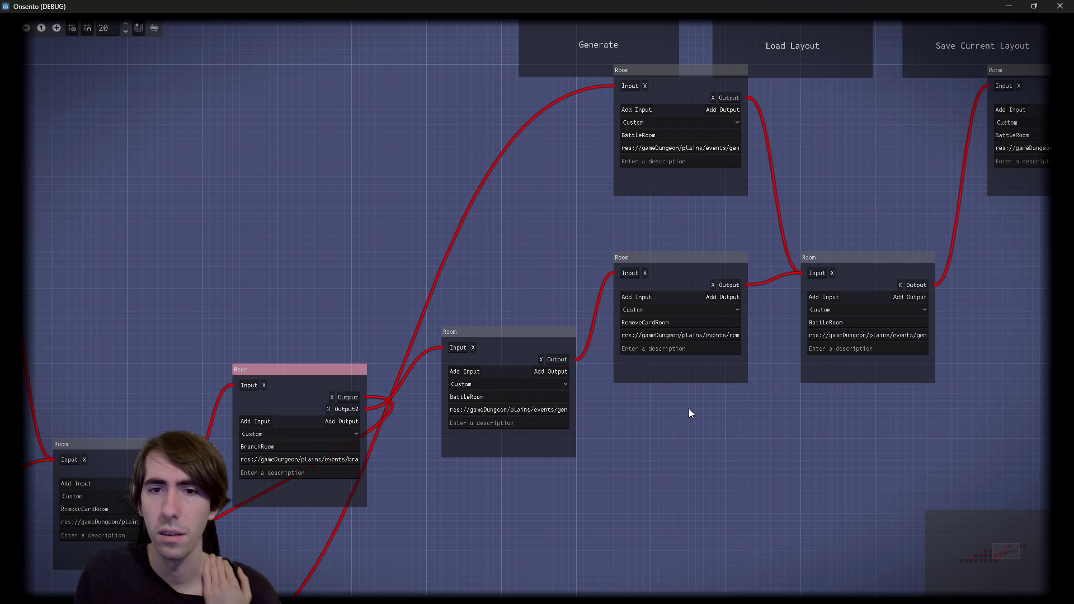
mouse_move(689, 408)
left_mouse_down()
mouse_move(666, 392)
mouse_move(548, 434)
mouse_move(942, 288)
mouse_move(431, 379)
mouse_move(384, 432)
left_mouse_up()
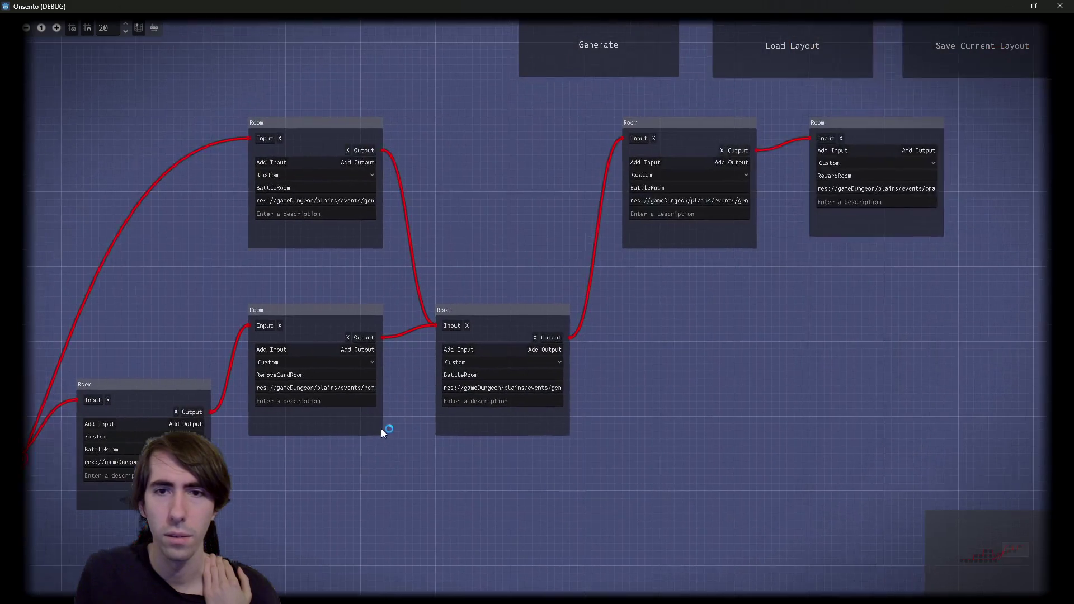
left_click_drag(285, 302, 595, 240)
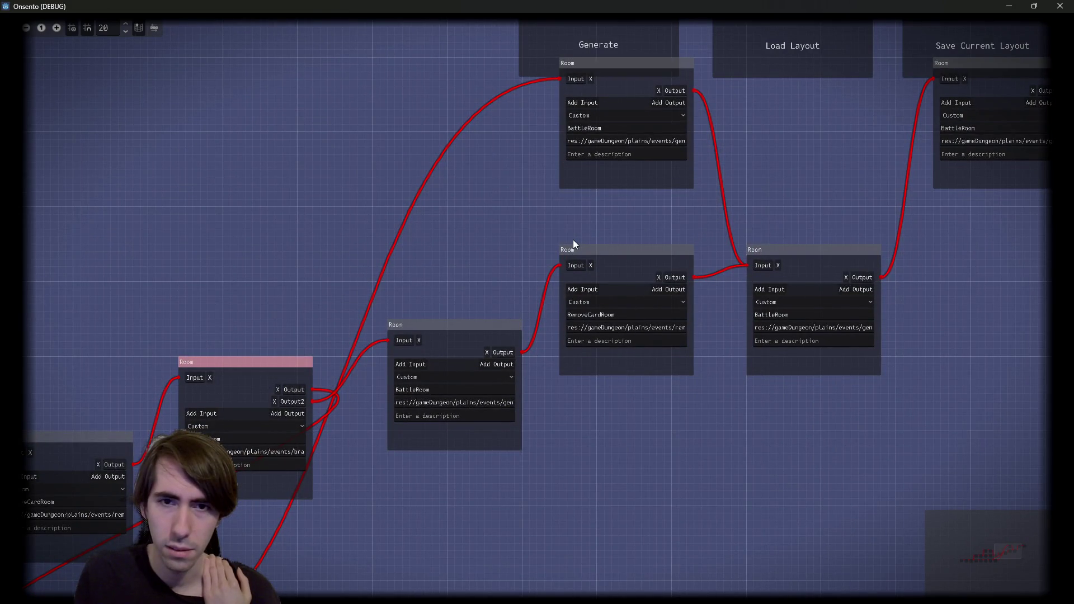
mouse_move(399, 255)
left_mouse_down()
mouse_move(717, 196)
mouse_move(448, 260)
left_mouse_up()
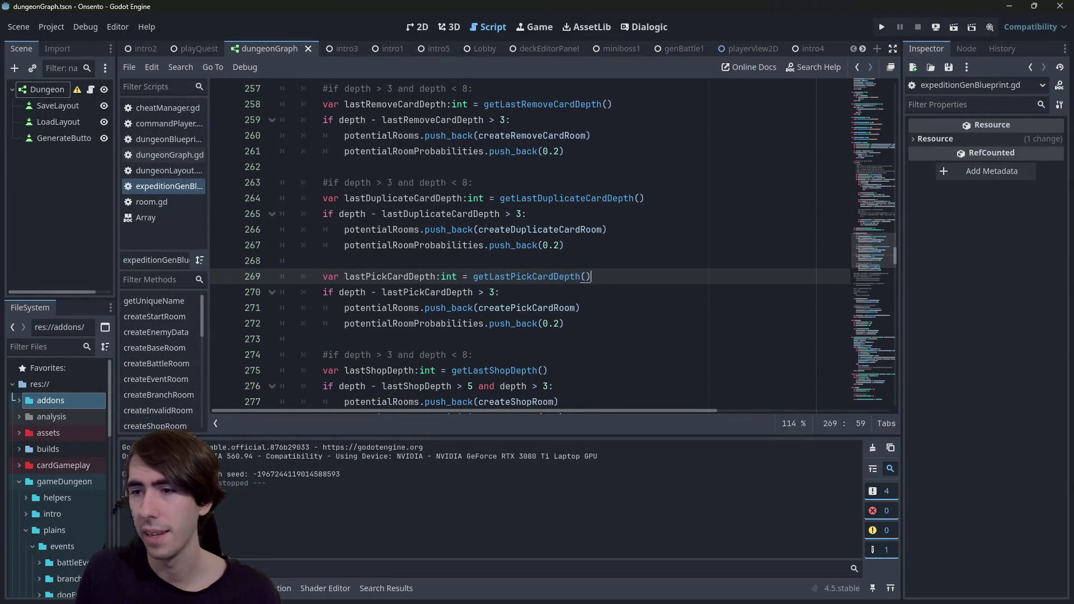
key("alt+Tab")
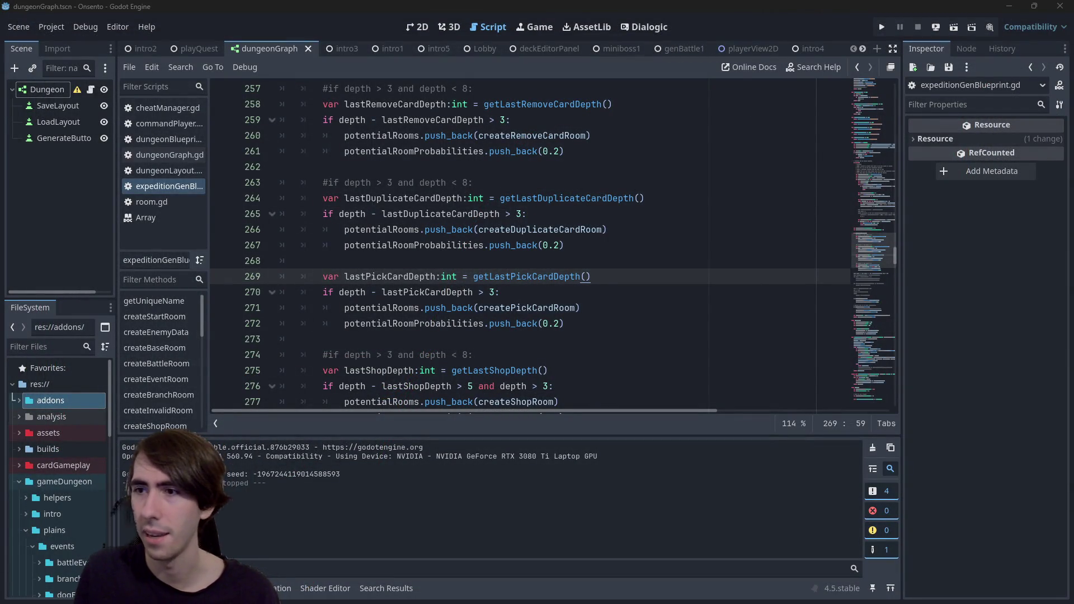